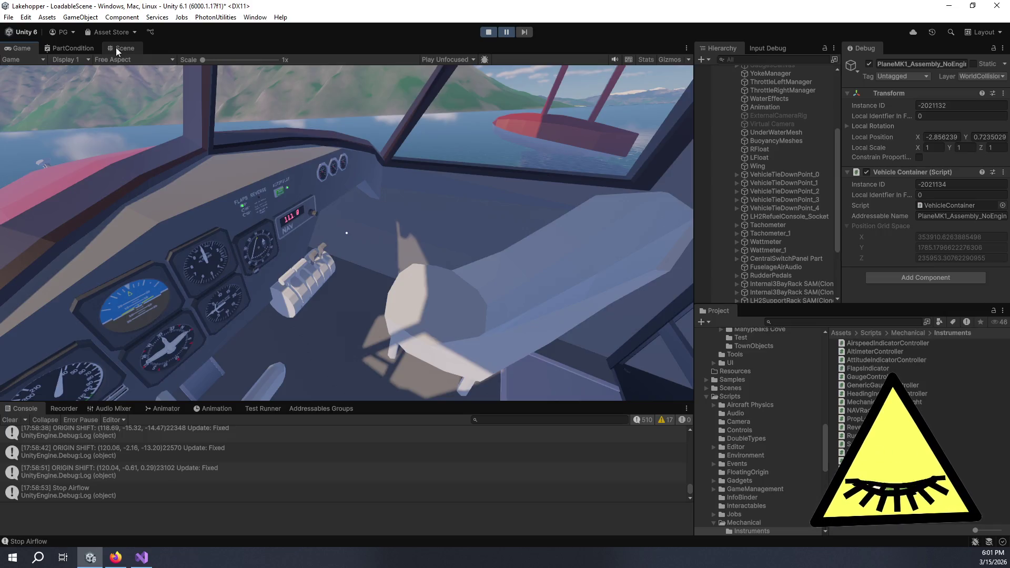
# Step: Frame the seaplane from above in the Scene view, select PlaneContainer_Goose_V3, and show the Gizmos options
pyautogui.click(116, 47)
pyautogui.scroll(-3, 781, 211)
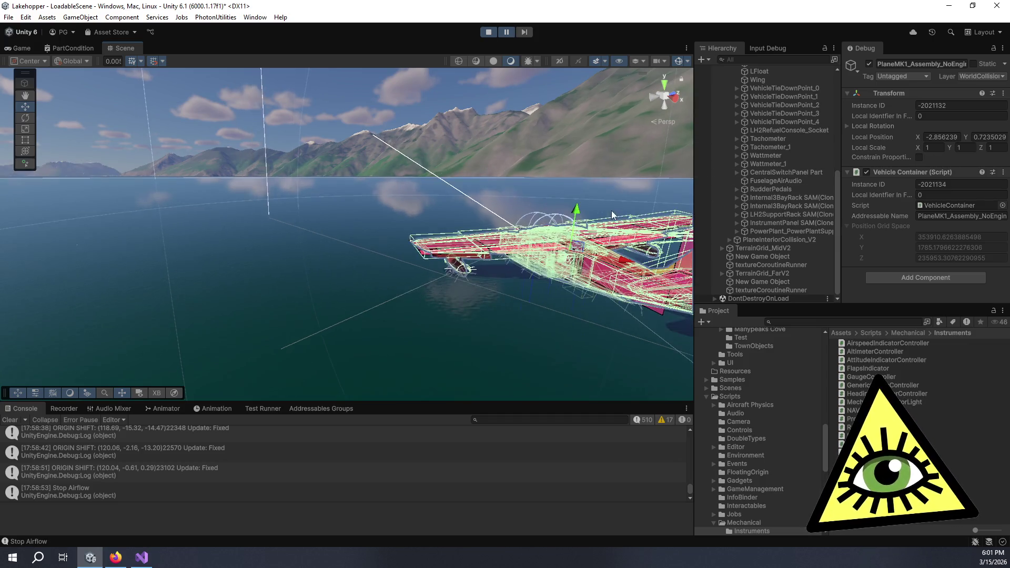
pyautogui.press('f')
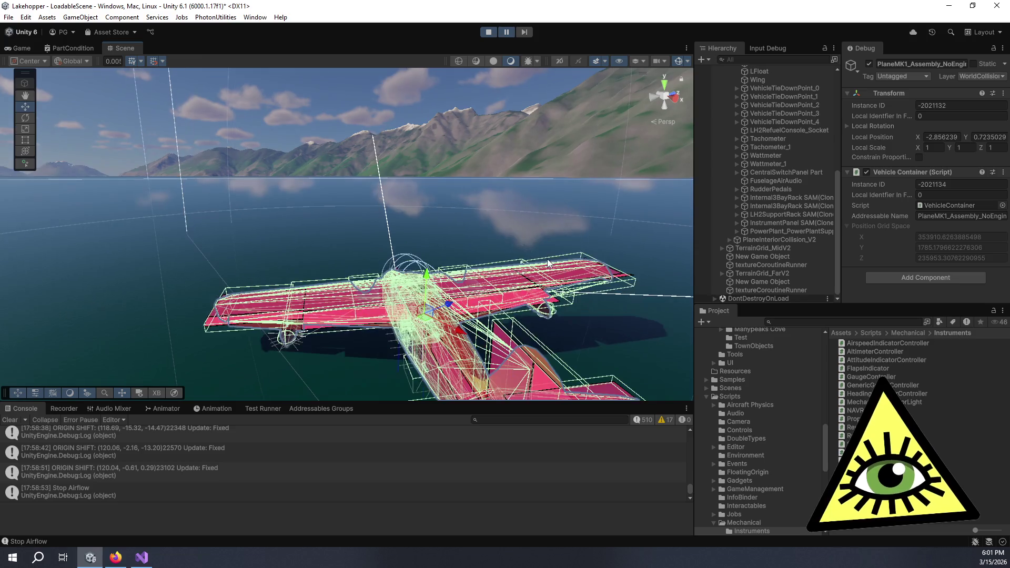
pyautogui.moveTo(548, 263)
pyautogui.mouseDown()
pyautogui.moveTo(459, 210)
pyautogui.moveTo(292, 273)
pyautogui.mouseUp()
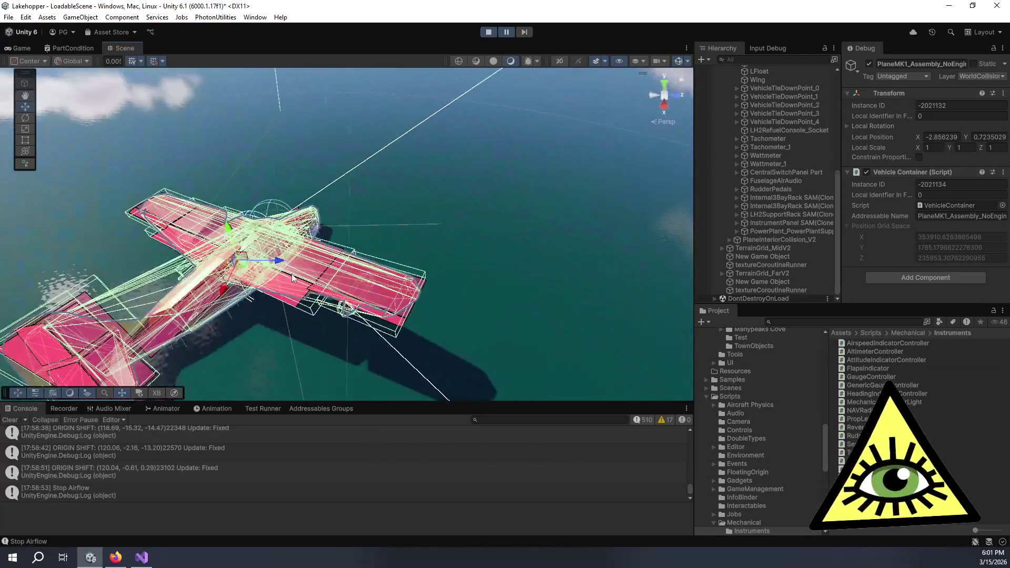
pyautogui.scroll(8, 747, 168)
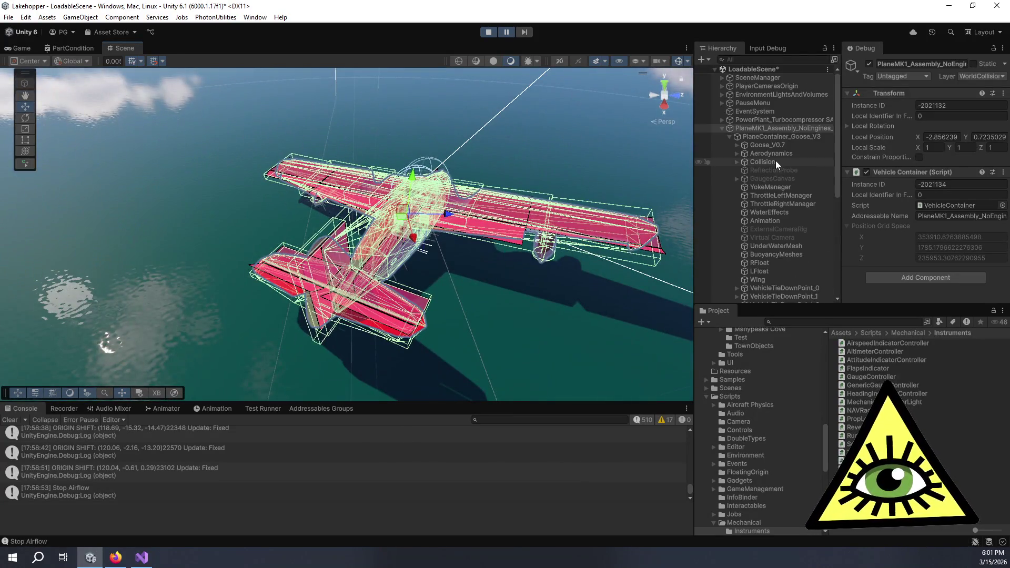
pyautogui.click(762, 136)
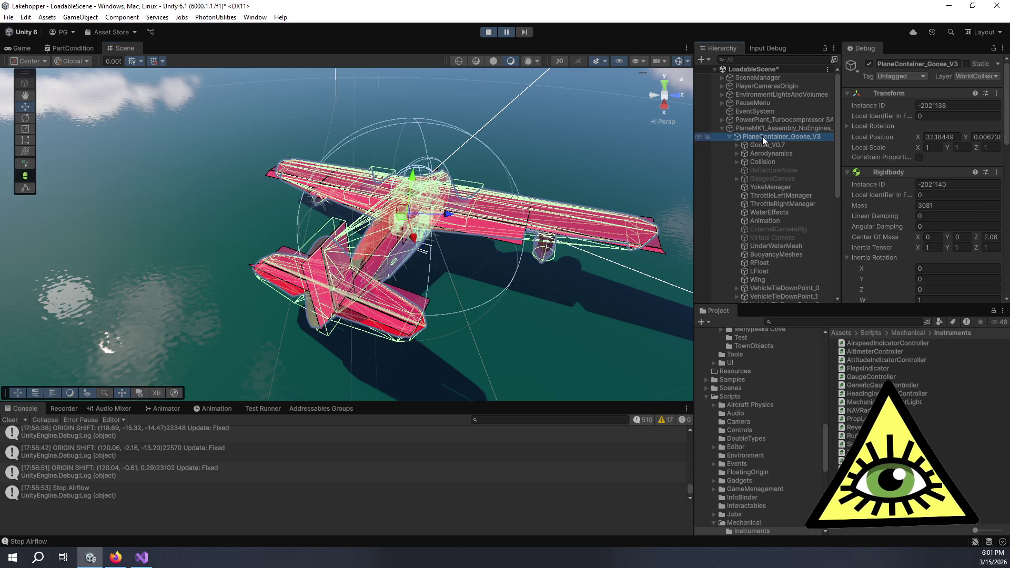
pyautogui.click(686, 60)
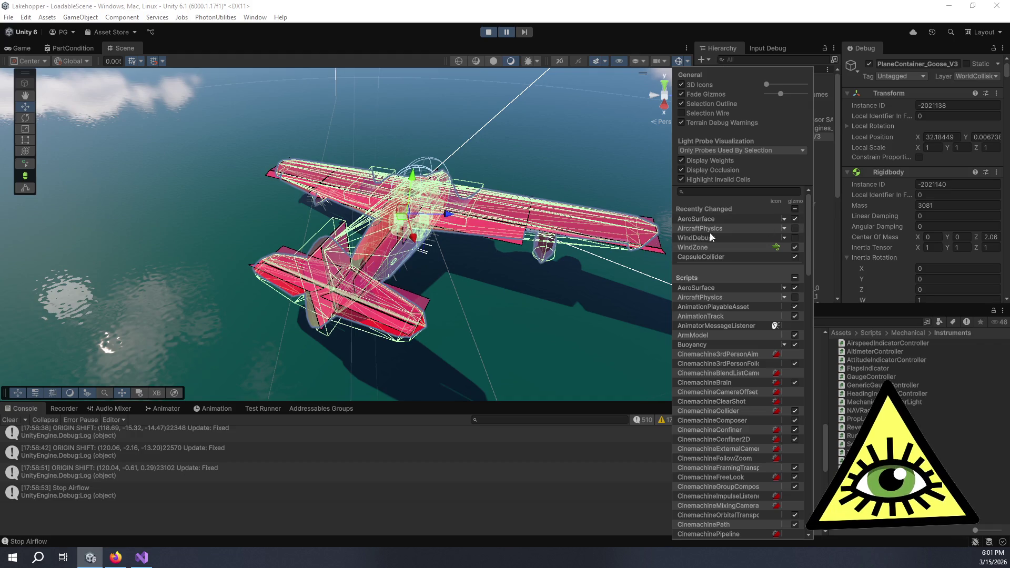
# Step: Orbit the Scene view to look down on the seaplane and its collider gizmos
pyautogui.moveTo(399, 237)
pyautogui.mouseDown()
pyautogui.moveTo(405, 335)
pyautogui.moveTo(418, 217)
pyautogui.moveTo(456, 295)
pyautogui.moveTo(328, 201)
pyautogui.moveTo(444, 289)
pyautogui.moveTo(402, 281)
pyautogui.mouseUp()
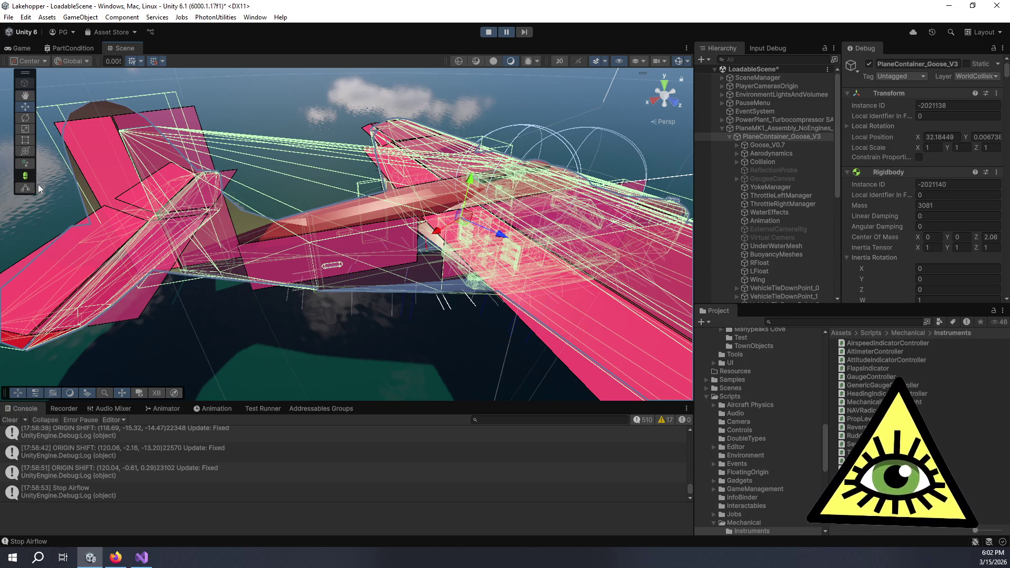
# Step: Orbit around the seaplane to a top-down view, then return to the Game view and unpause
pyautogui.scroll(-4, 384, 215)
pyautogui.moveTo(509, 216)
pyautogui.mouseDown()
pyautogui.moveTo(498, 200)
pyautogui.moveTo(505, 205)
pyautogui.moveTo(323, 349)
pyautogui.moveTo(308, 183)
pyautogui.mouseUp()
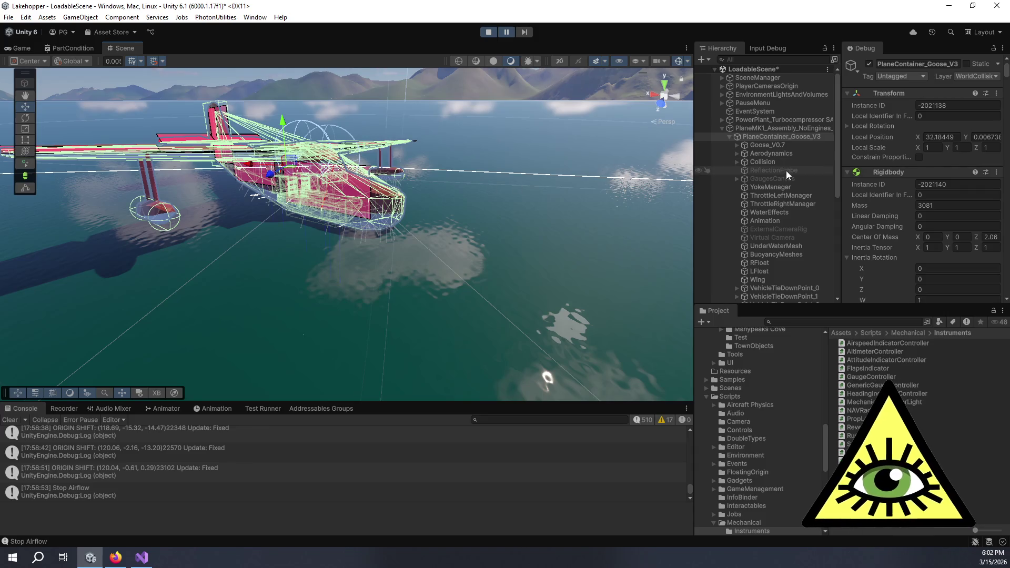
pyautogui.moveTo(243, 216)
pyautogui.mouseDown()
pyautogui.moveTo(641, 347)
pyautogui.moveTo(728, 323)
pyautogui.moveTo(579, 83)
pyautogui.mouseUp()
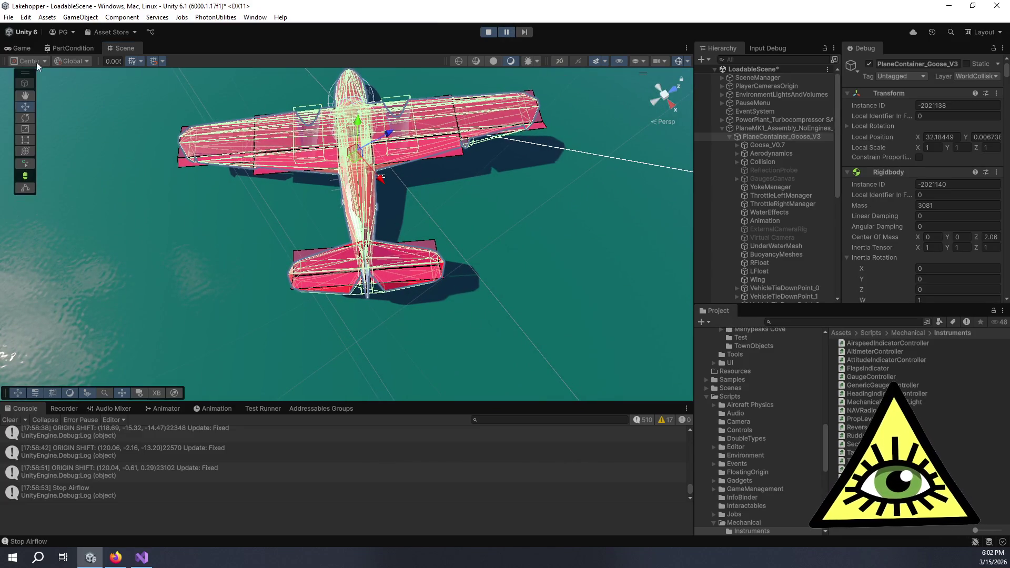
pyautogui.click(21, 48)
pyautogui.click(507, 32)
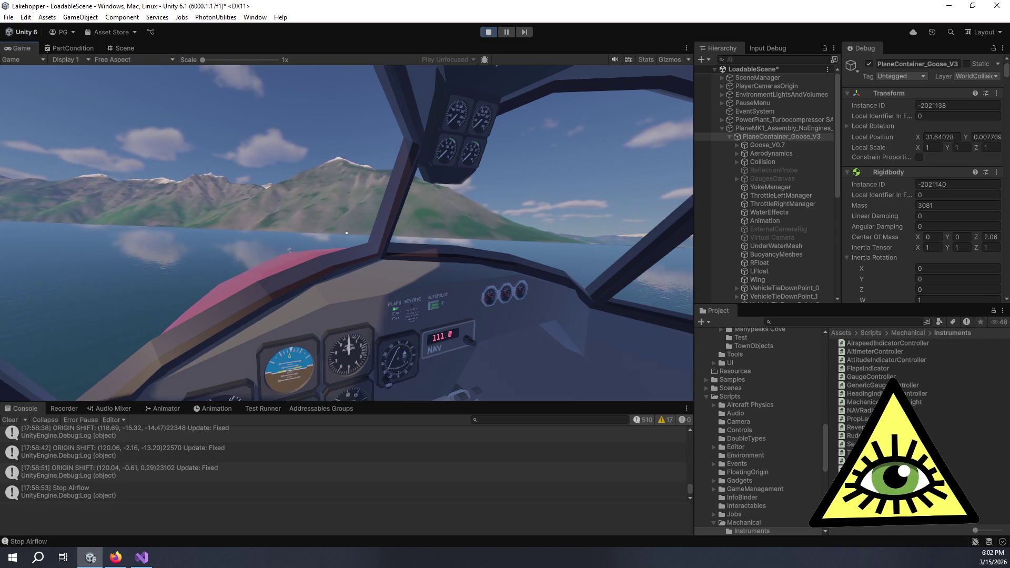
pyautogui.scroll(3, 346, 232)
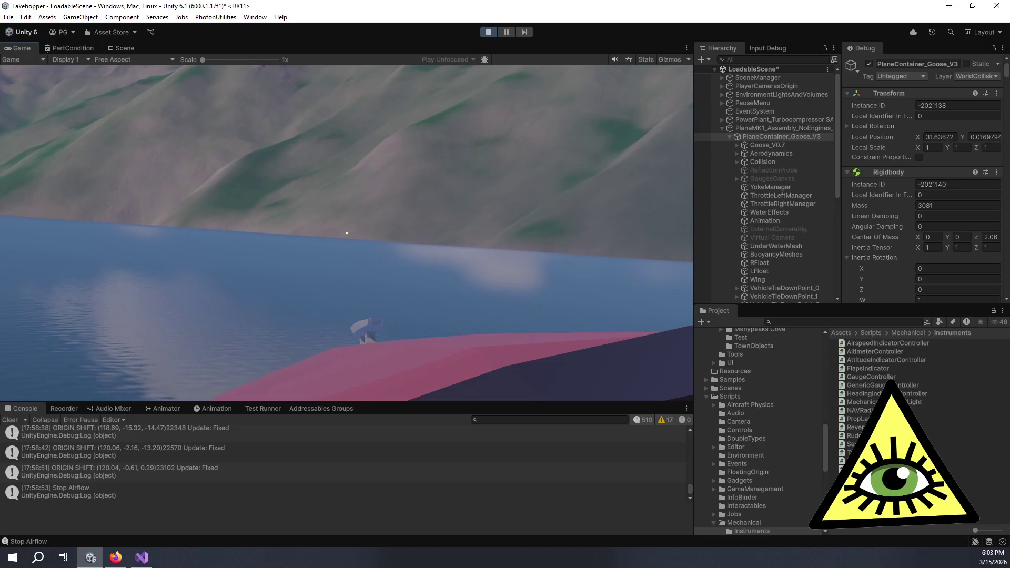
pyautogui.scroll(-3, 346, 233)
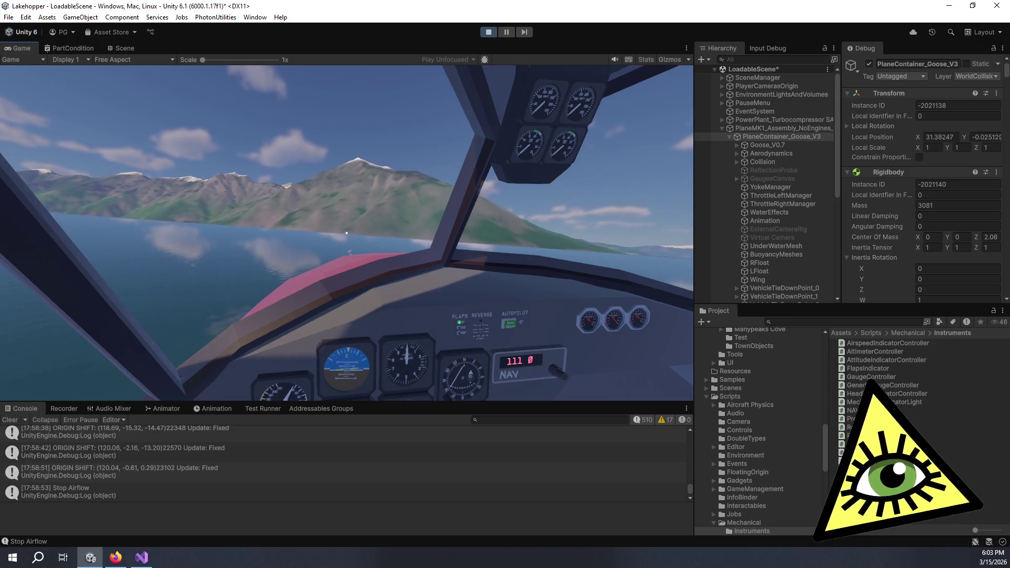
pyautogui.moveTo(347, 233)
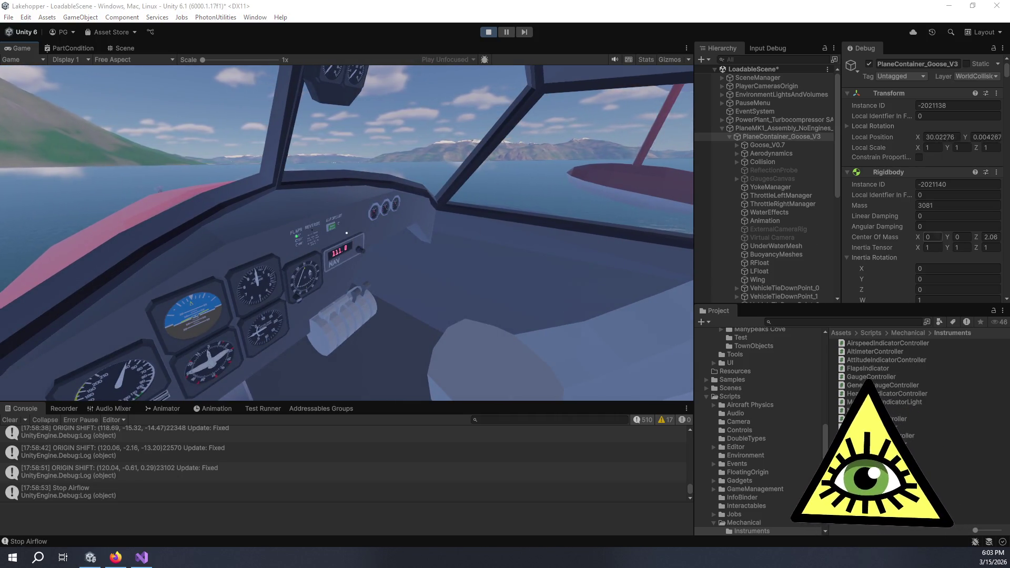
# Step: Maximize the Trello board in Firefox and move the 'Removing engines…' card into Done
pyautogui.hotkey('alt', 'Tab')
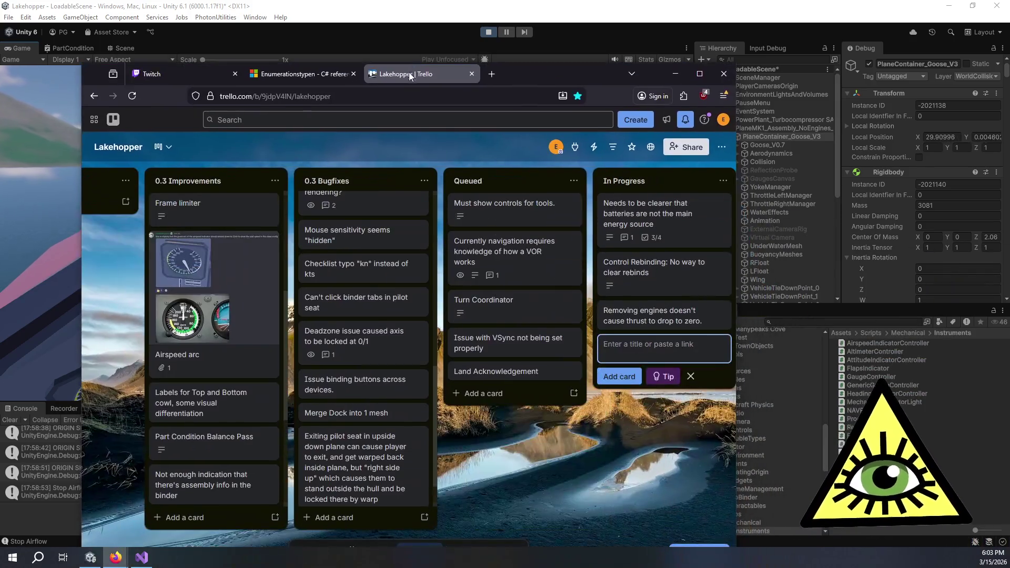
pyautogui.doubleClick(510, 73)
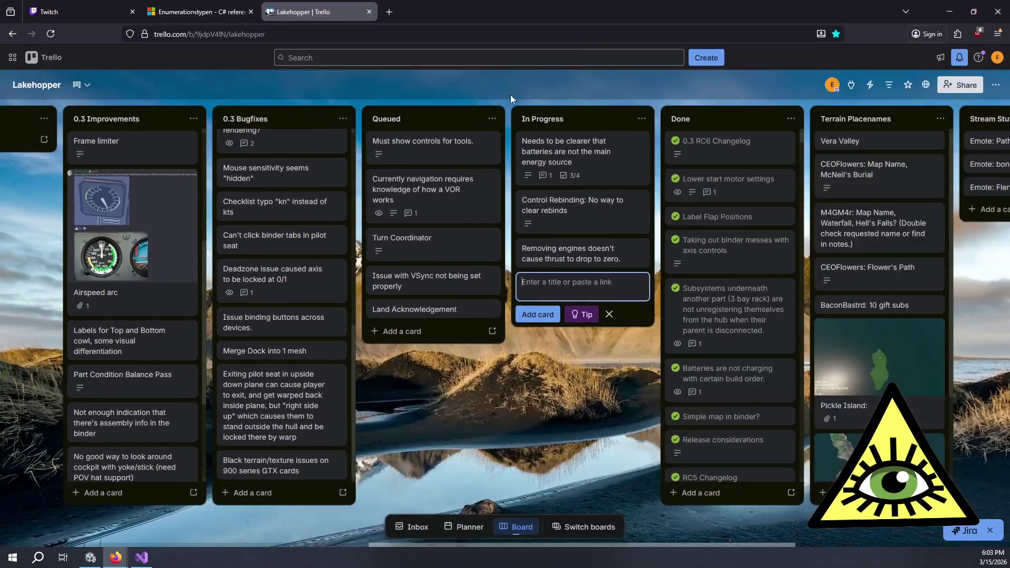
pyautogui.click(580, 391)
pyautogui.moveTo(592, 257)
pyautogui.mouseDown()
pyautogui.moveTo(709, 115)
pyautogui.moveTo(742, 139)
pyautogui.mouseUp()
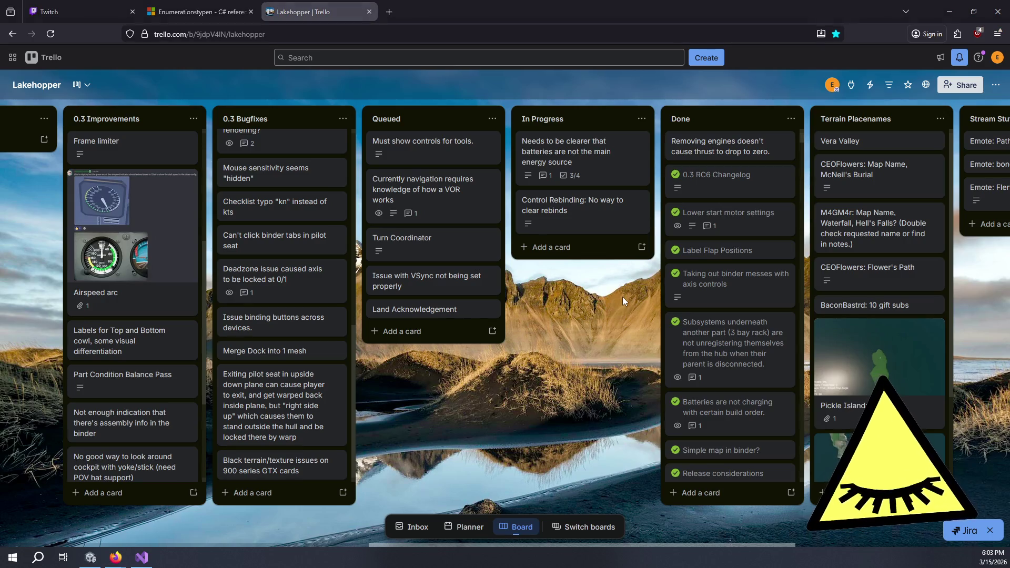
# Step: Stop Unity's play mode, then return to the Trello board
pyautogui.hotkey('alt', 'Tab')
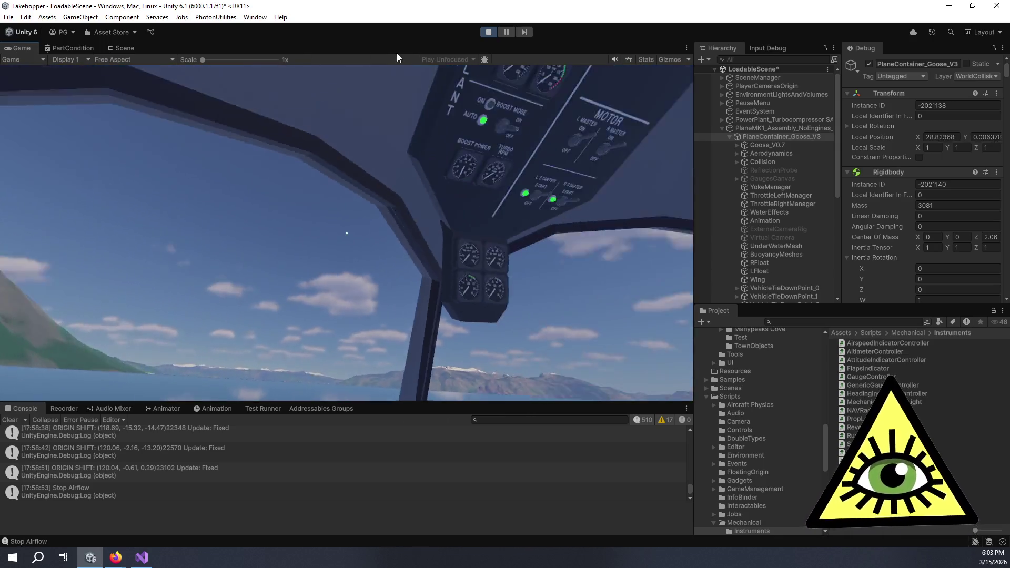
pyautogui.click(481, 36)
pyautogui.hotkey('alt', 'Tab')
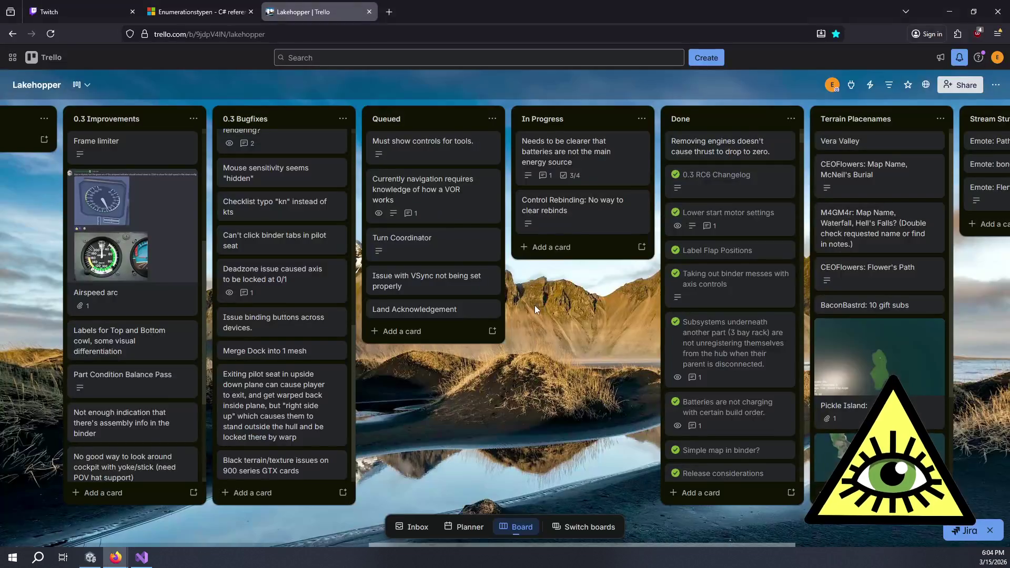
# Step: Open the 'Needs to be clearer that batteries…' card and view its 75% Battery Changes checklist
pyautogui.click(538, 150)
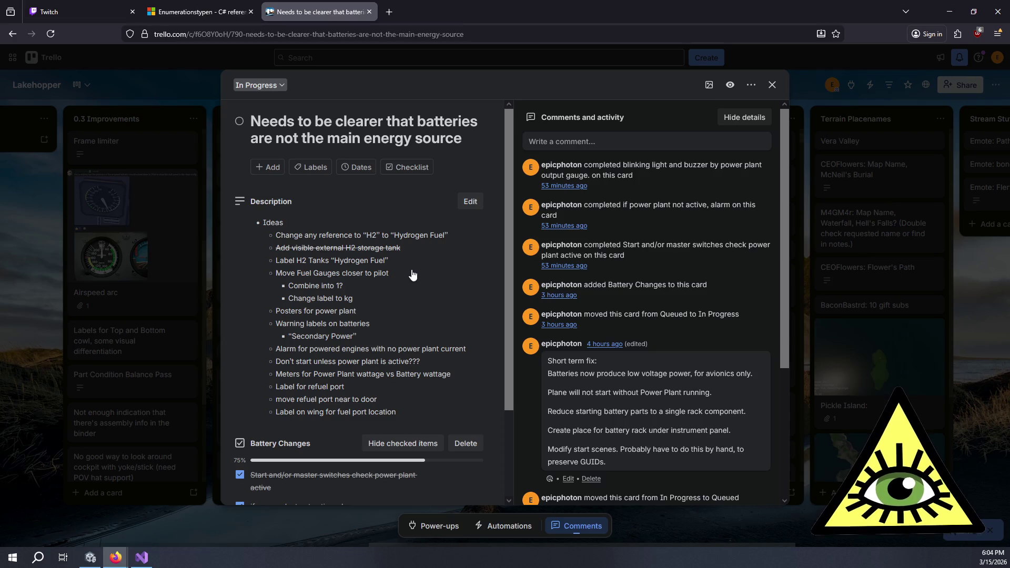
pyautogui.scroll(-2, 410, 274)
pyautogui.scroll(-2, 410, 274)
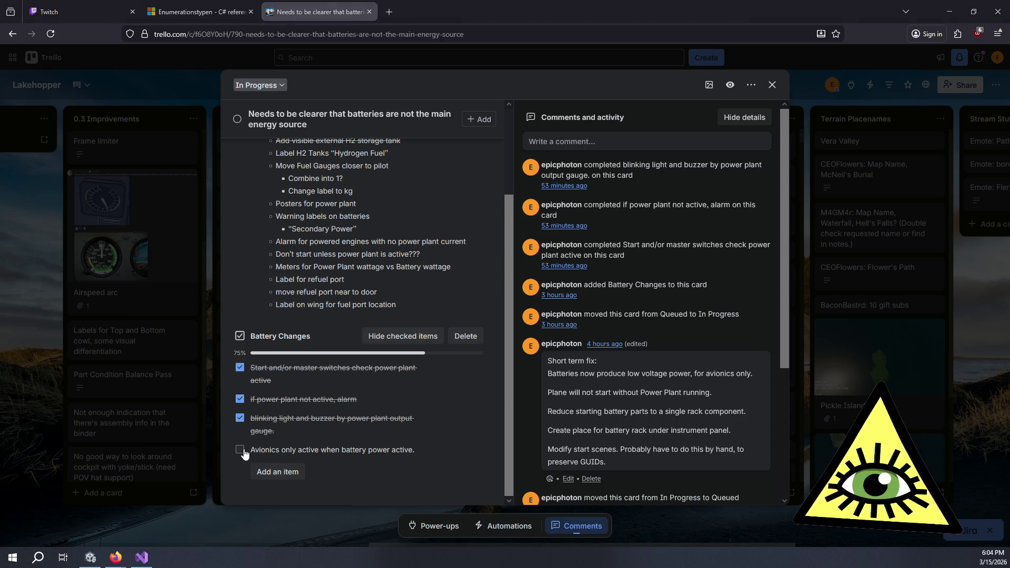
# Step: Switch to Unity, glance back at the Trello card, then return to Unity
pyautogui.hotkey('alt', 'Tab')
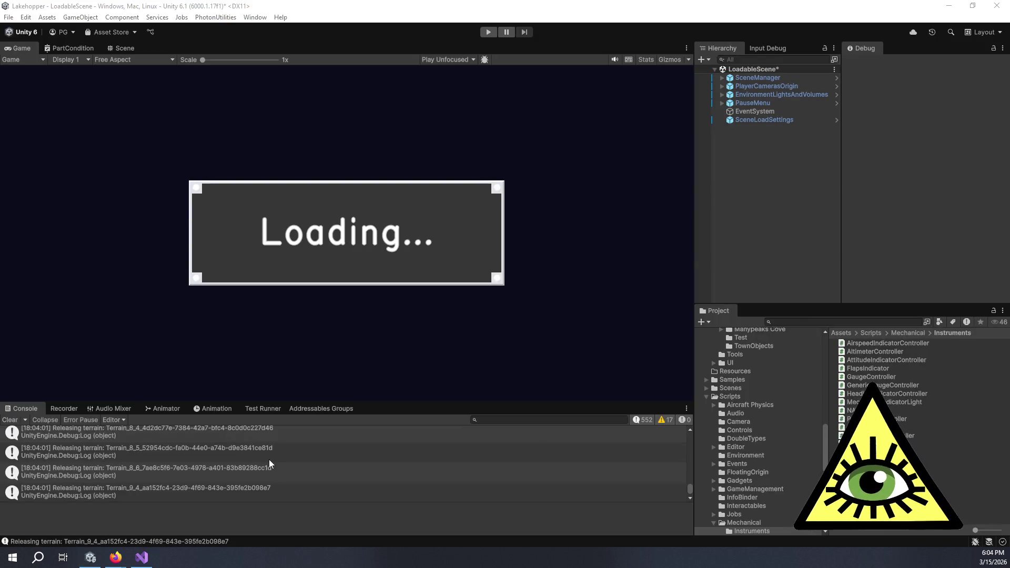
pyautogui.hotkey('alt', 'Tab')
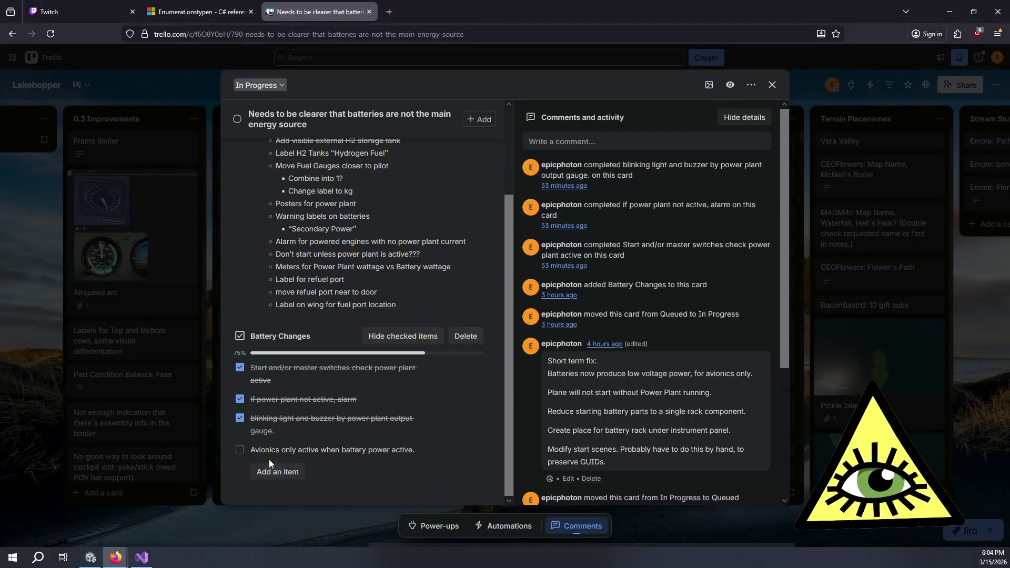
pyautogui.hotkey('alt', 'Tab')
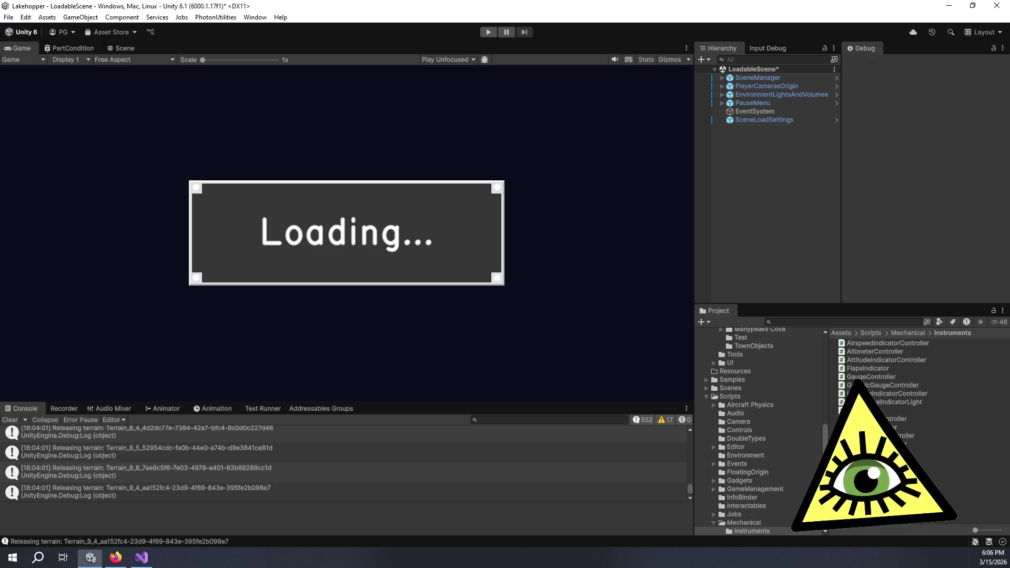
# Step: Switch from Unity to Visual Studio showing the Tachometer.cs script
pyautogui.hotkey('alt', 'Tab')
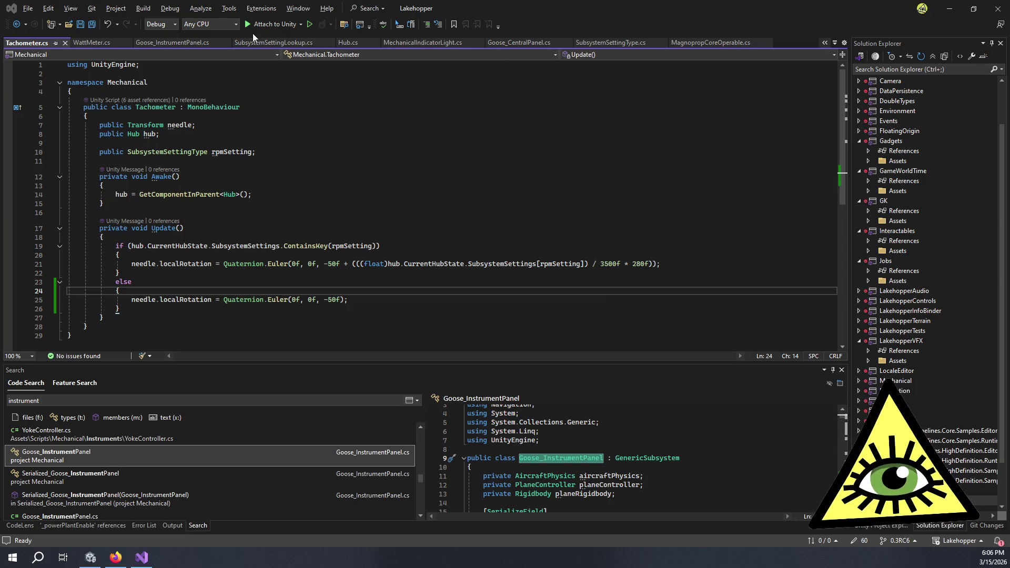
# Step: Read through Tachometer.cs in Visual Studio, then go back to the battery card in Firefox
pyautogui.click(213, 293)
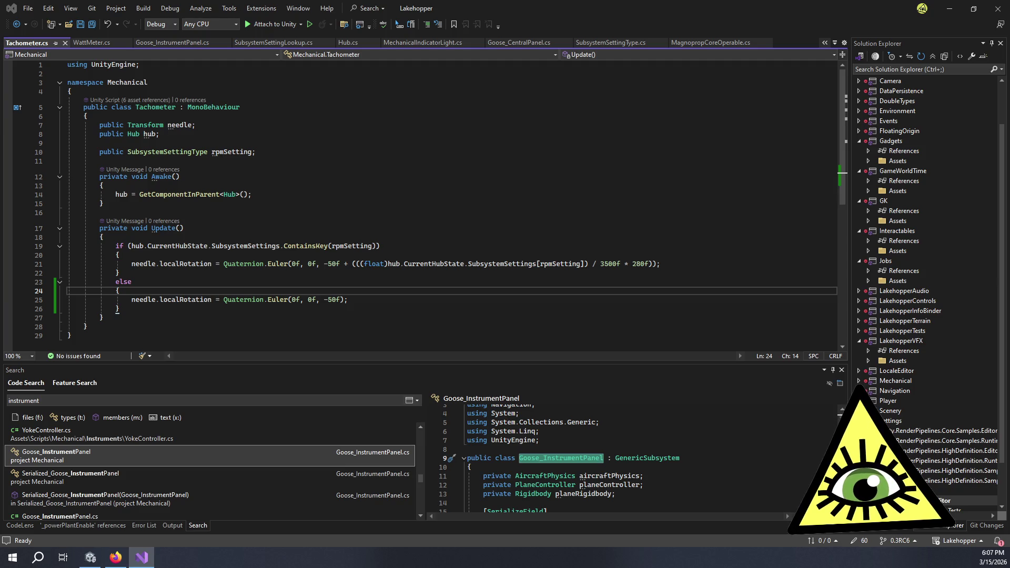
pyautogui.hotkey('alt', 'Tab')
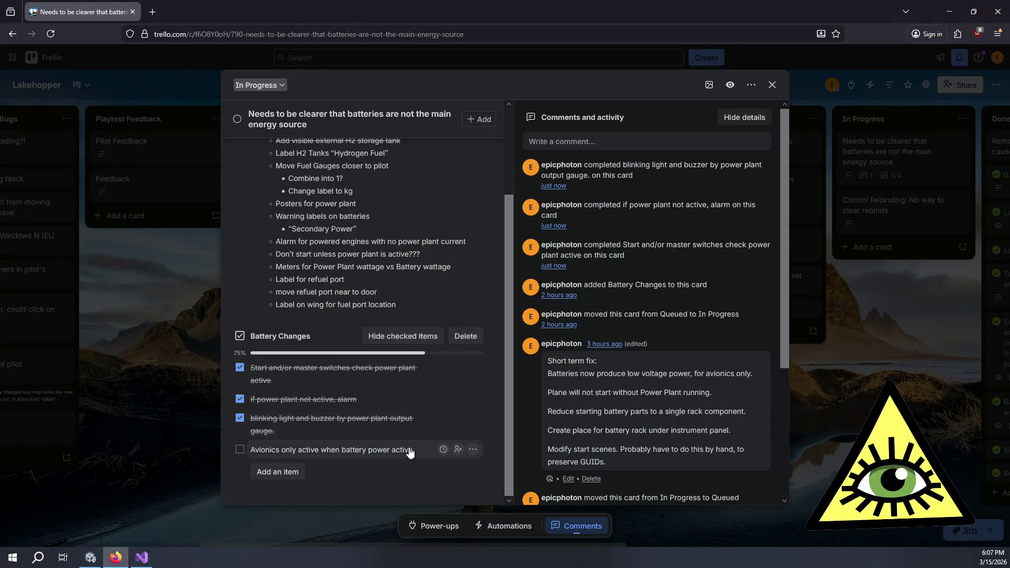
# Step: Delete the 'Avionics only active when battery power active' item so Battery Changes hits 100%, then return to Unity
pyautogui.click(473, 450)
pyautogui.click(481, 511)
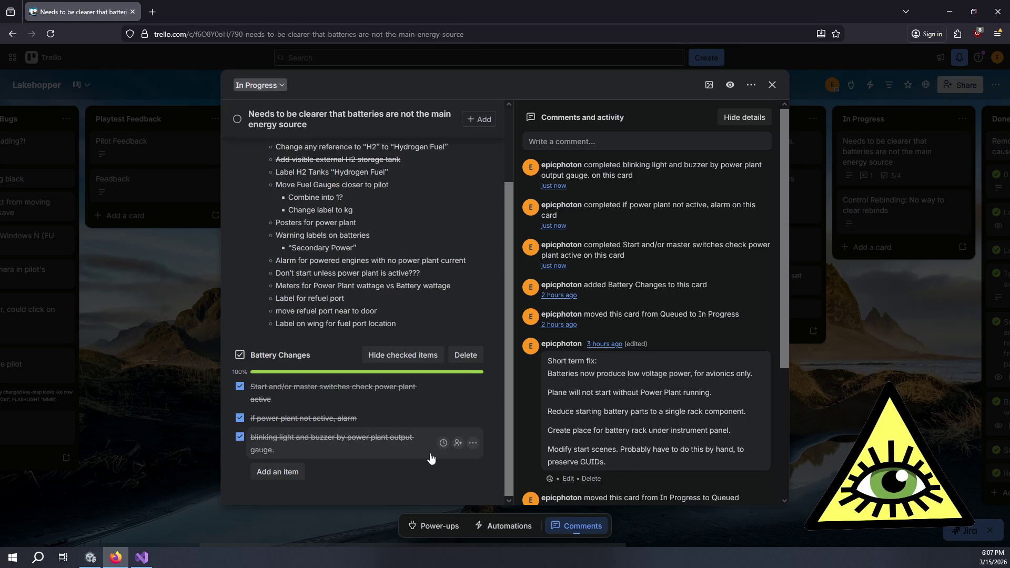
pyautogui.scroll(3, 389, 426)
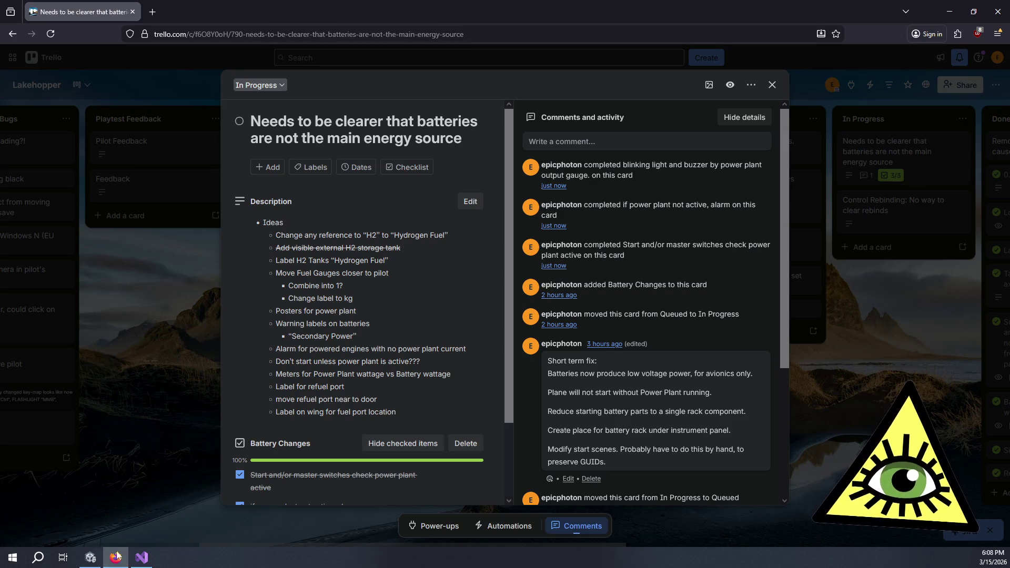
pyautogui.click(91, 558)
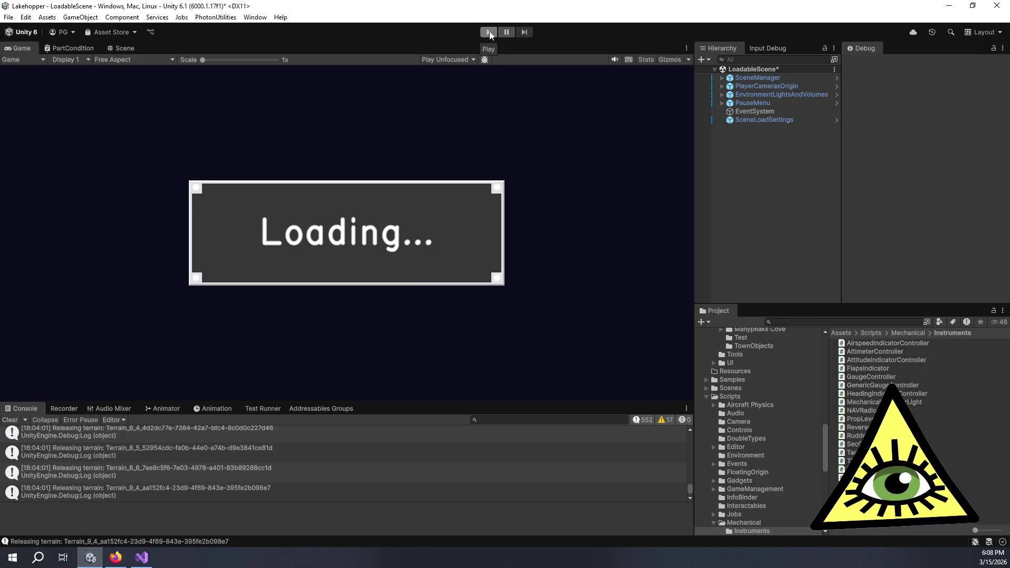
# Step: Set SceneLoadSettings' Load File to 'Start', start play mode, then switch back to the Trello card
pyautogui.click(765, 120)
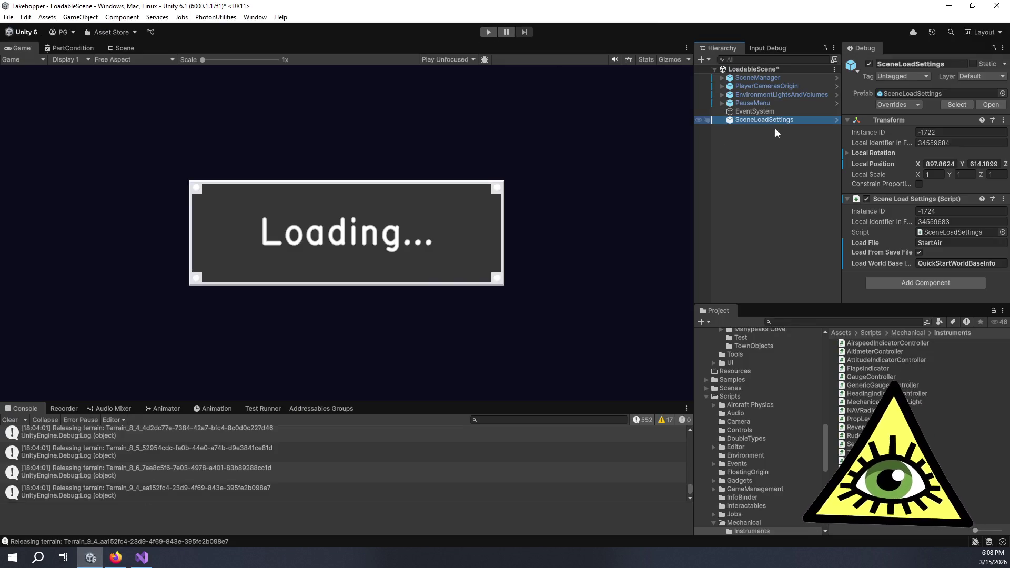
pyautogui.click(940, 243)
pyautogui.press('BackSpace')
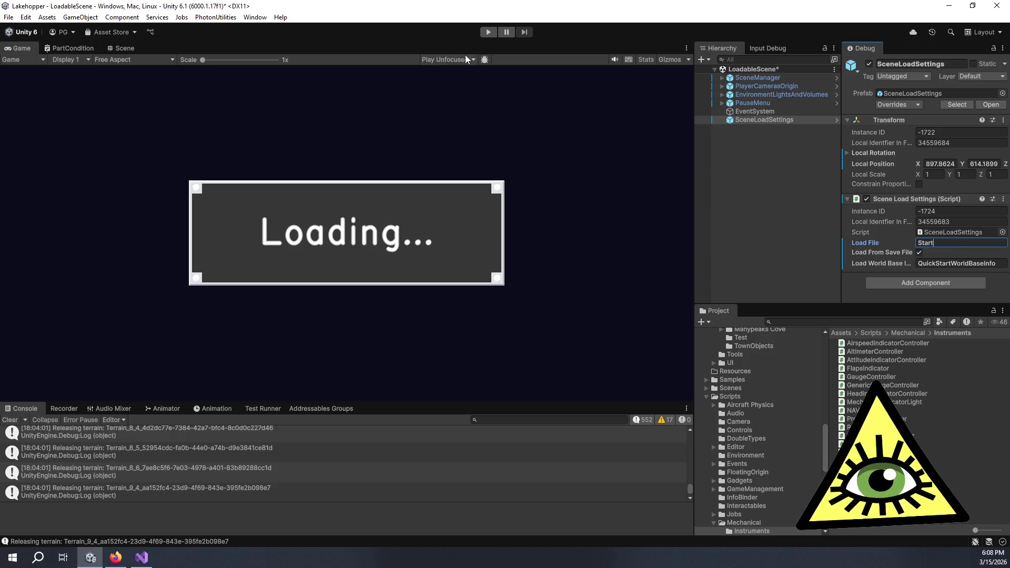
pyautogui.click(488, 35)
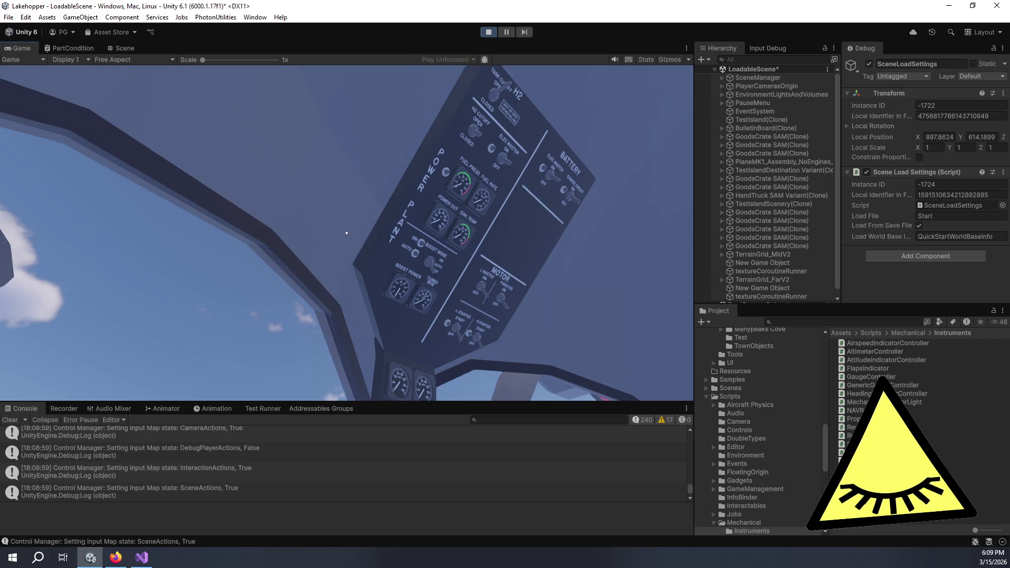
pyautogui.hotkey('alt', 'Tab')
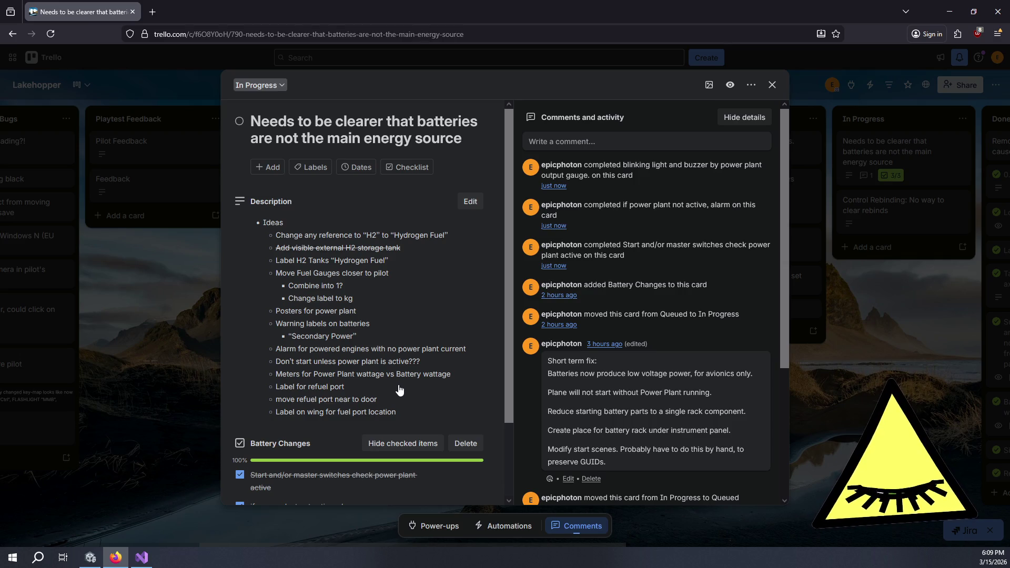
# Step: Cancel a started description edit on the batteries card and close it back to the Lakehopper board
pyautogui.click(460, 306)
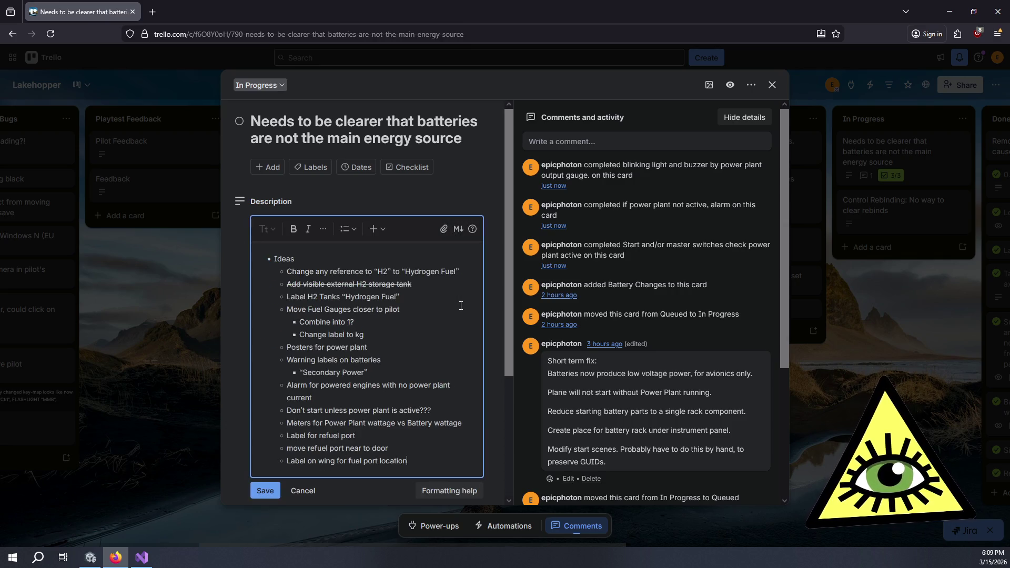
pyautogui.click(265, 490)
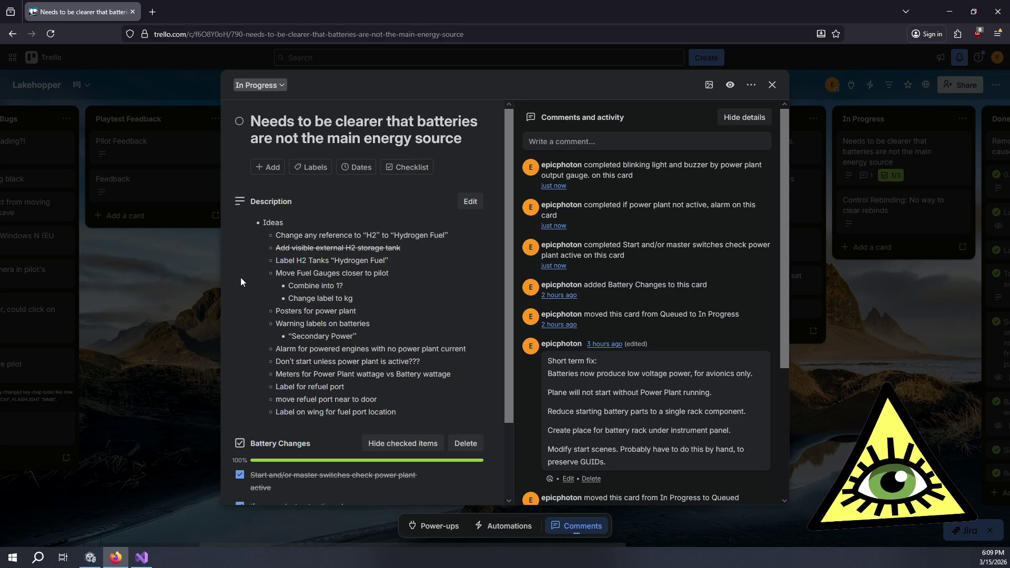
pyautogui.click(182, 280)
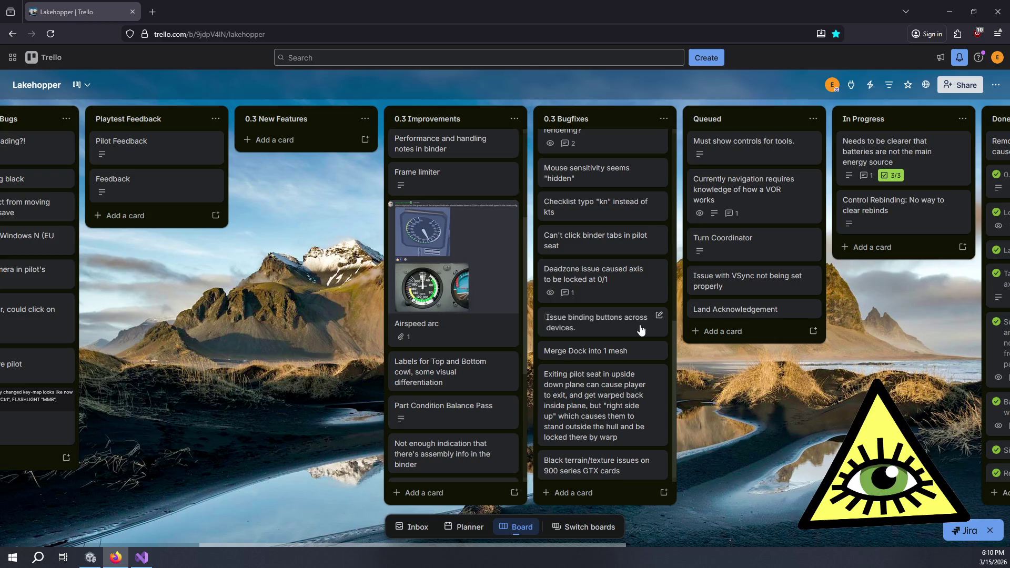
# Step: Reopen the 'Needs to be clearer that batteries…' card from the In Progress list
pyautogui.hscroll(3, 702, 276)
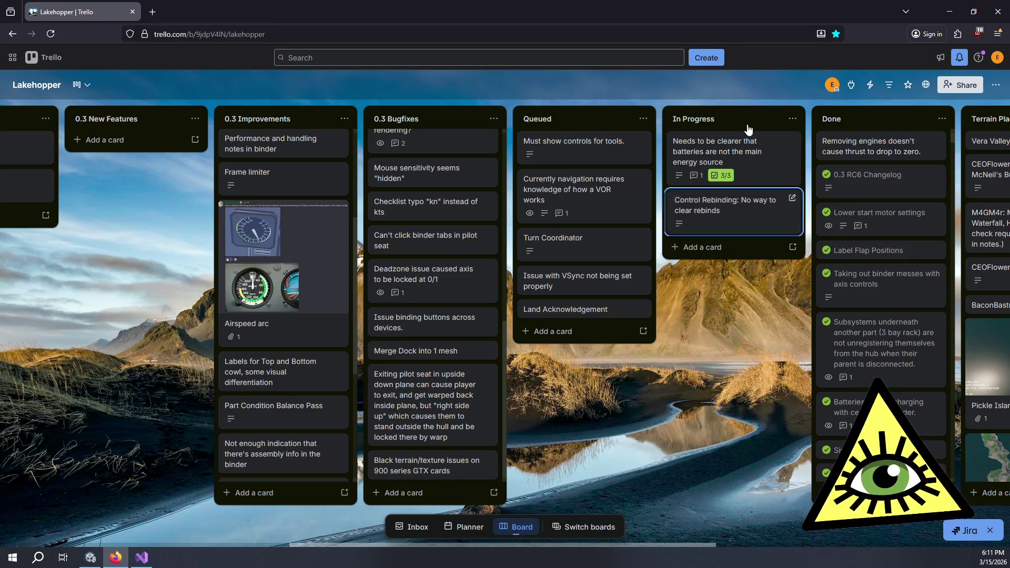
pyautogui.click(749, 155)
# Step: Add the idea bullet 'Separate power plant startup checklist' to the card description and save it
pyautogui.click(414, 430)
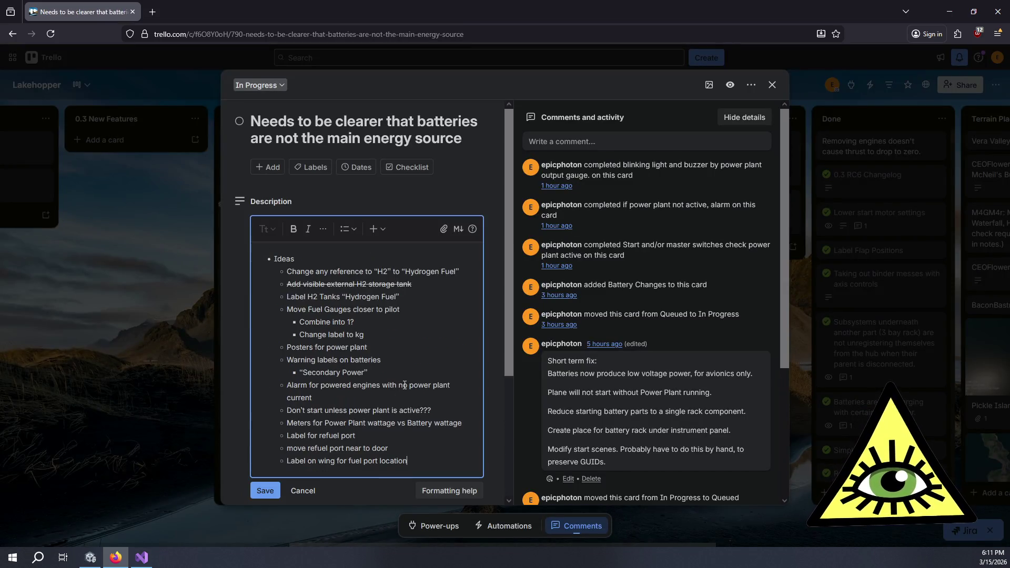
pyautogui.press('Return')
pyautogui.write('Sep')
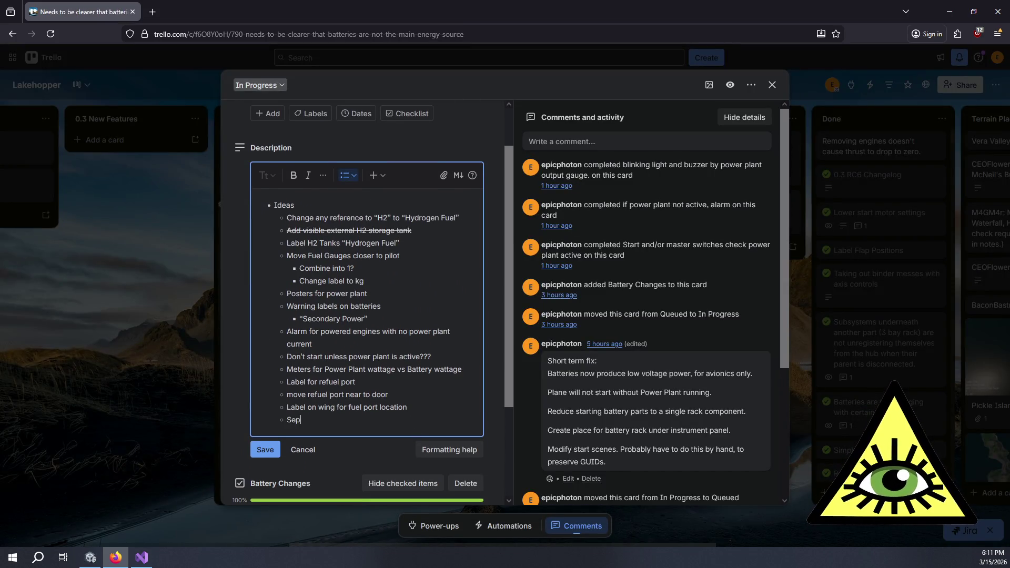
pyautogui.write('arate power plan')
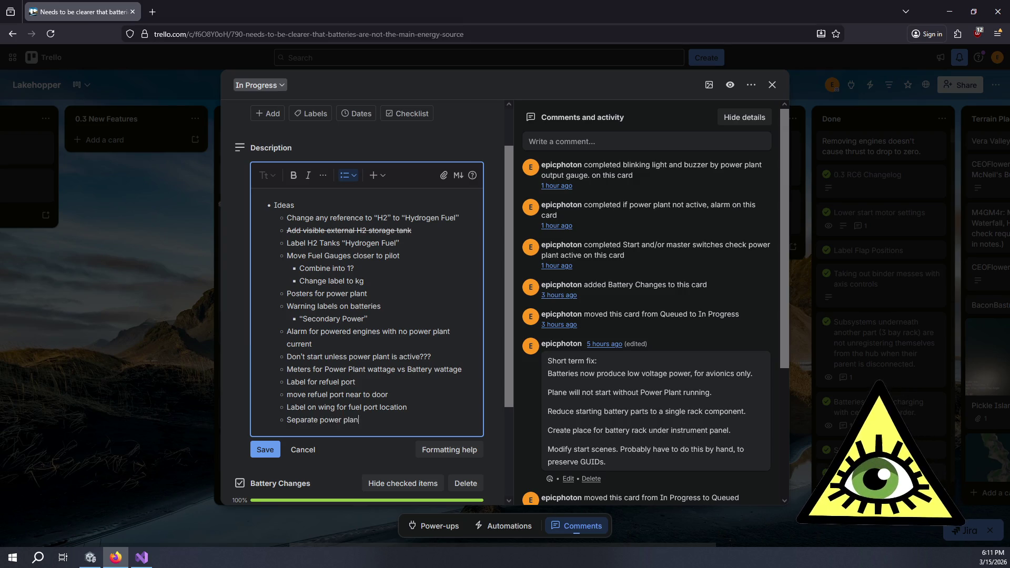
pyautogui.write('t startup checklist')
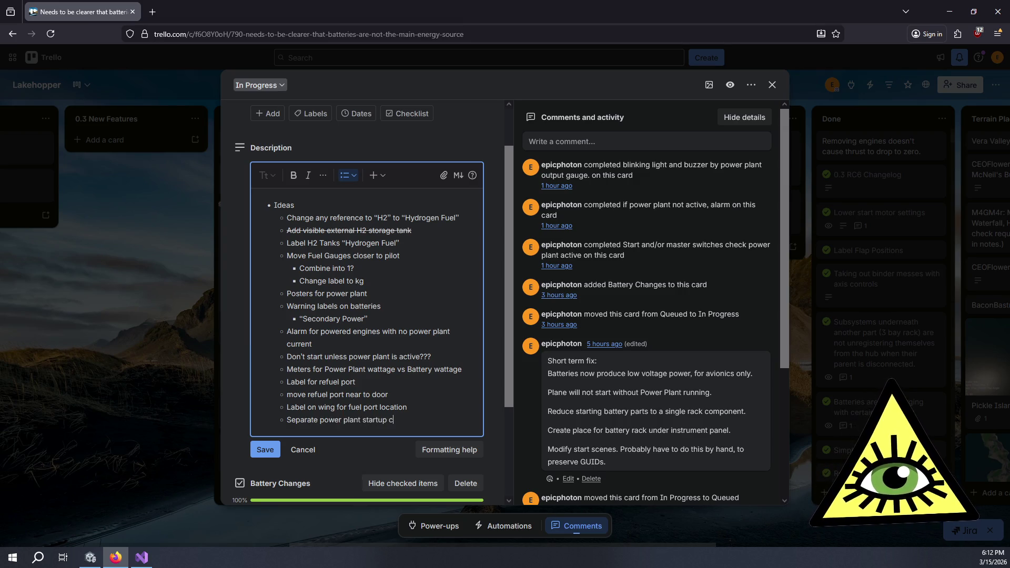
pyautogui.click(264, 450)
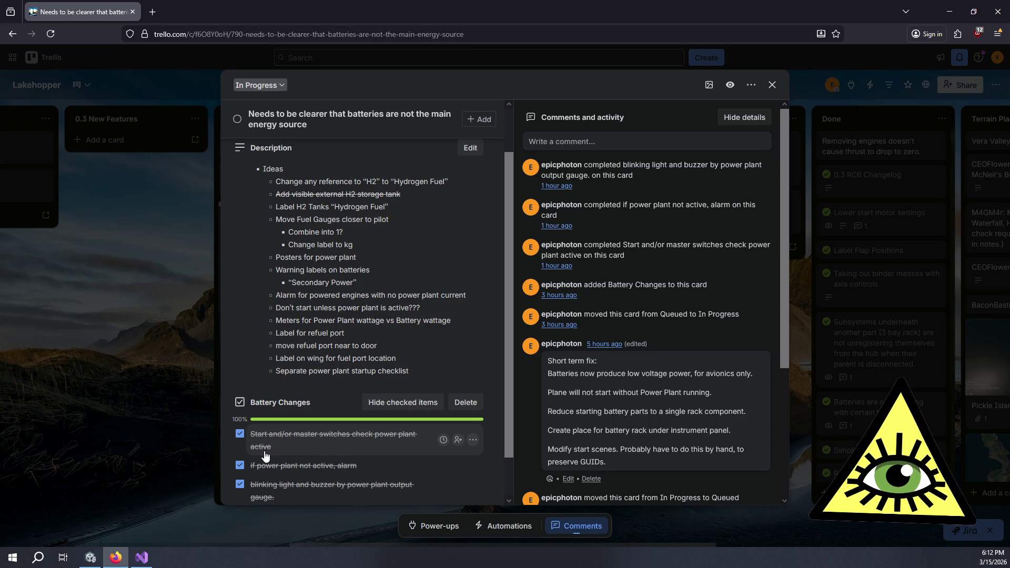
# Step: Strike through the 'alarm for powered engines' bullet and the 'Don't start unless power plant' line
pyautogui.click(354, 359)
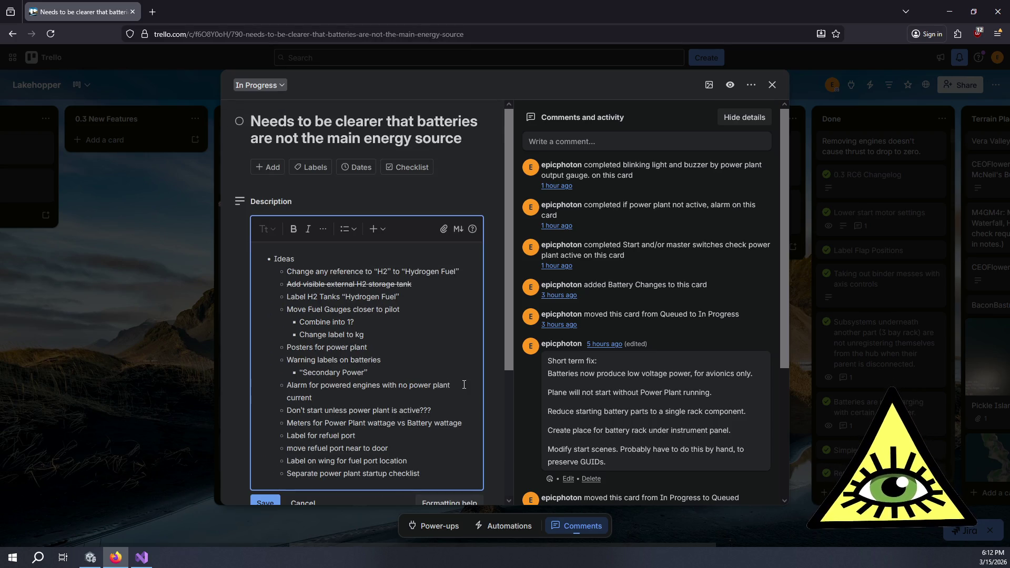
pyautogui.moveTo(462, 385)
pyautogui.mouseDown()
pyautogui.moveTo(316, 398)
pyautogui.moveTo(269, 385)
pyautogui.mouseUp()
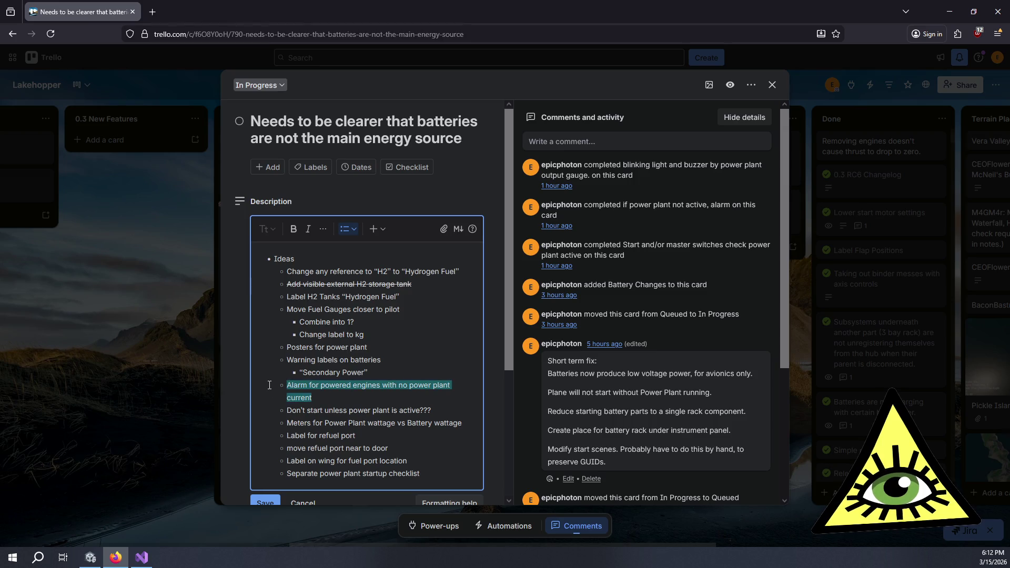
pyautogui.click(323, 229)
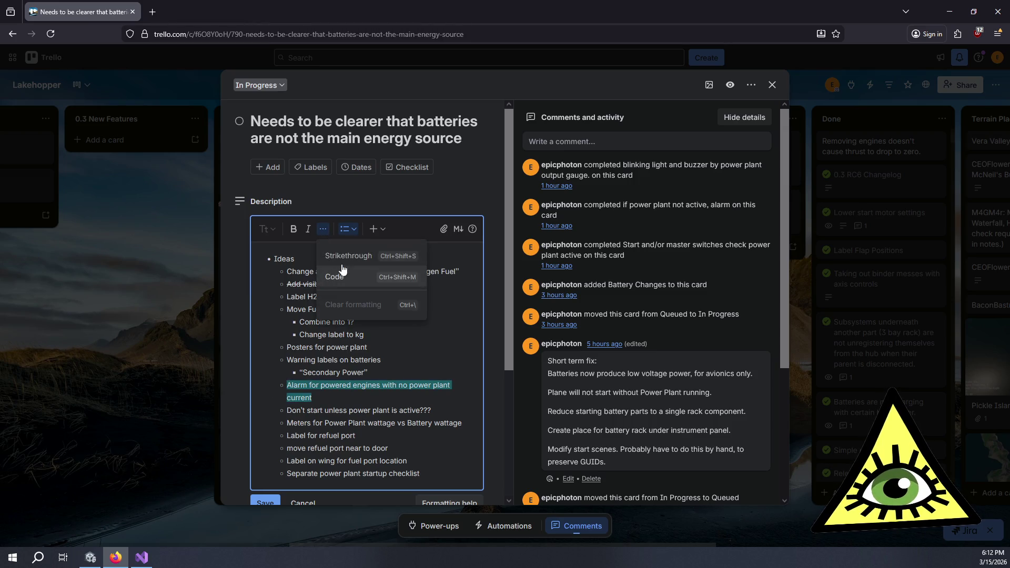
pyautogui.click(343, 254)
pyautogui.moveTo(432, 410); pyautogui.dragTo(258, 402)
pyautogui.click(323, 229)
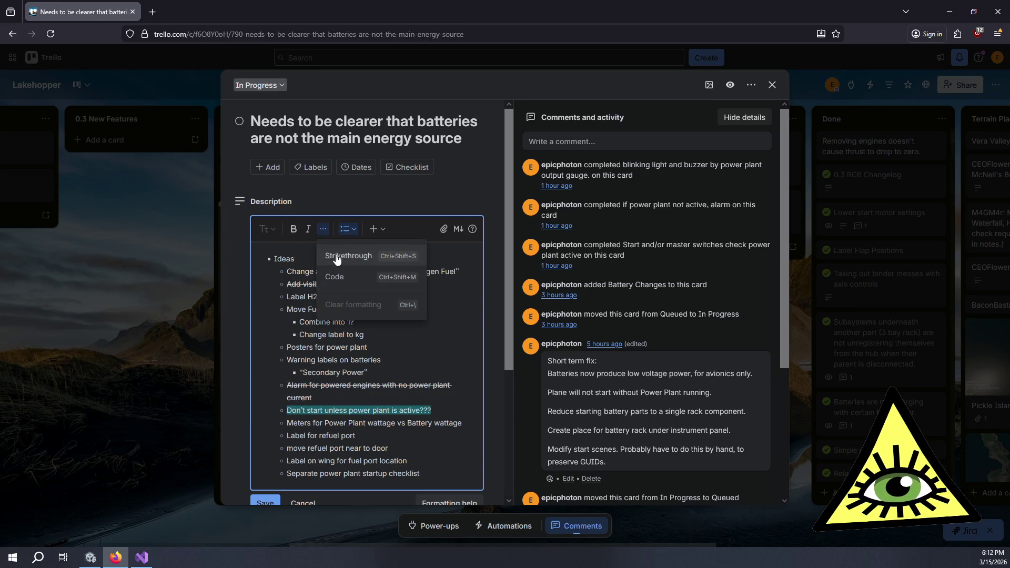
pyautogui.click(337, 255)
pyautogui.click(377, 371)
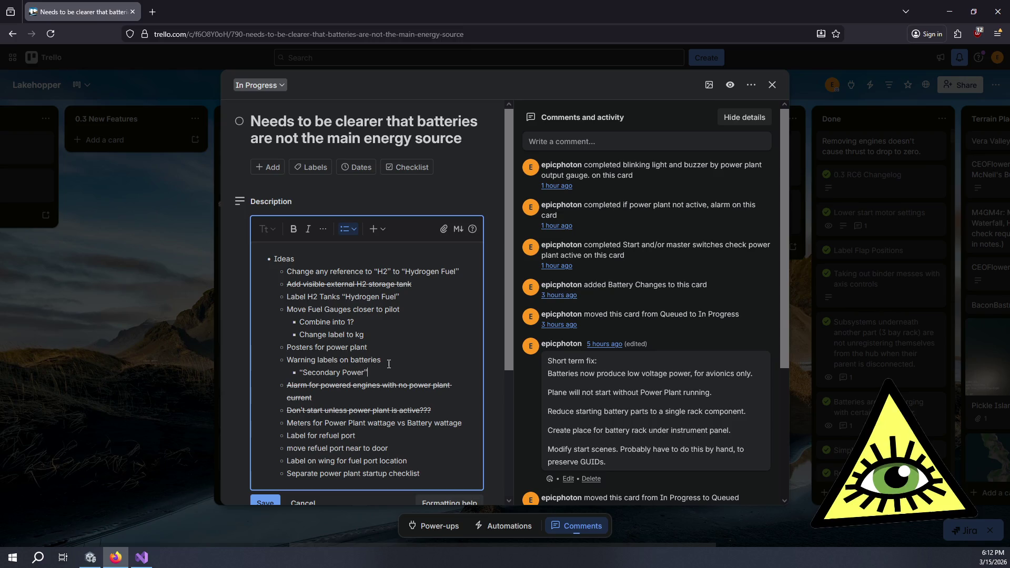
pyautogui.scroll(-2, 389, 364)
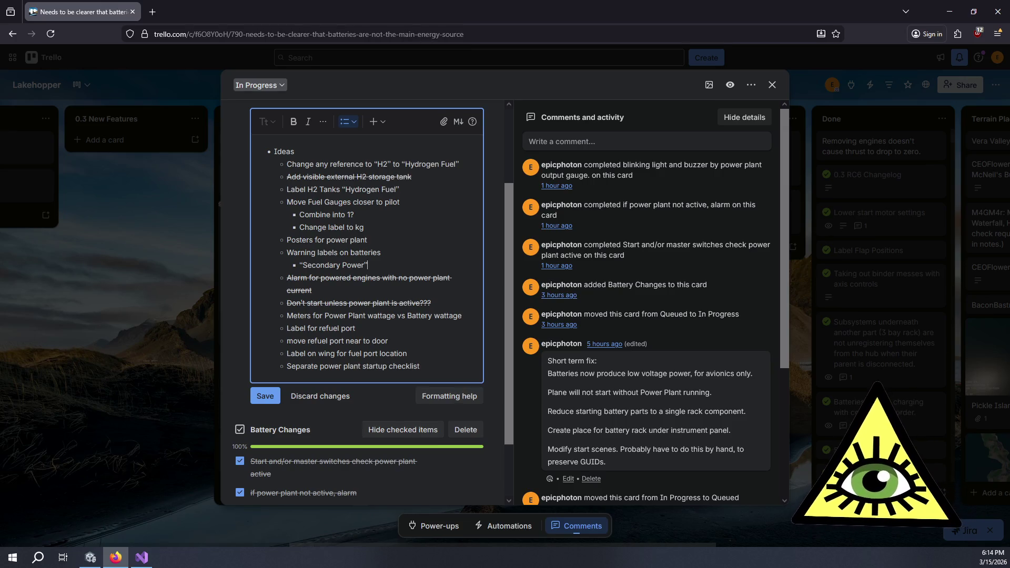
pyautogui.hotkey('alt', 'Tab')
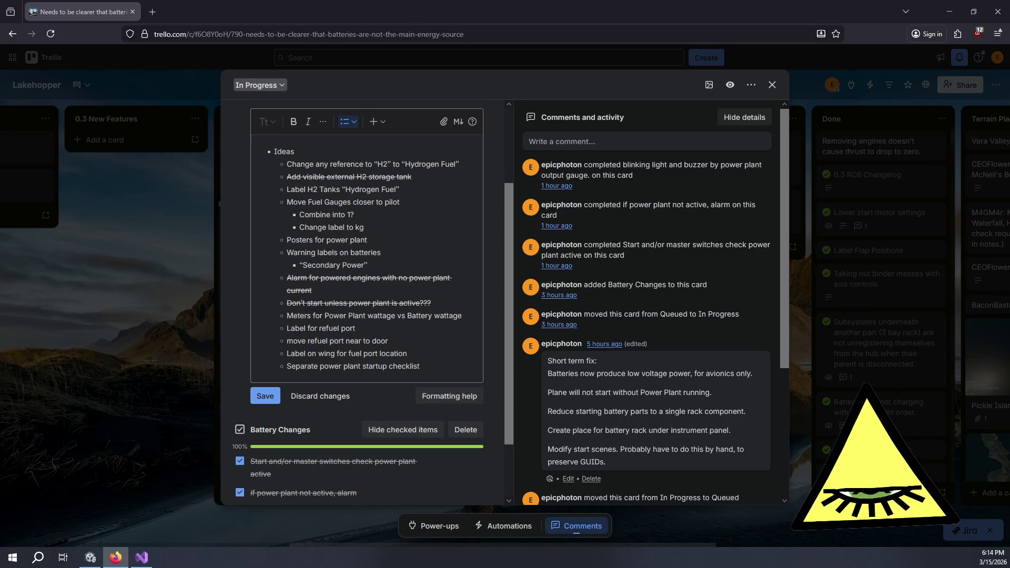
# Step: Close the batteries card, leaving it in In Progress with 3/3 checked on the Lakehopper board
pyautogui.click(805, 338)
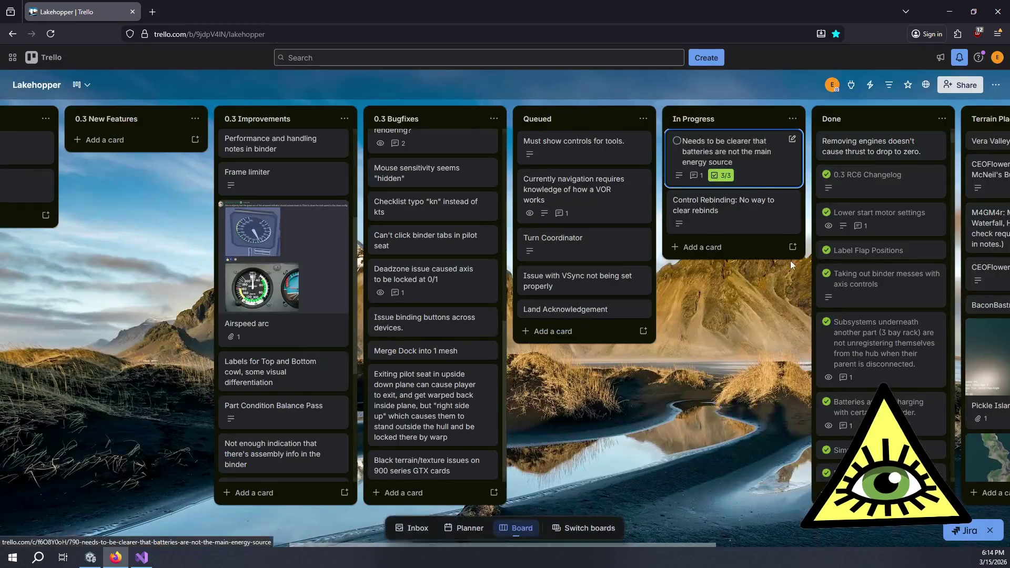